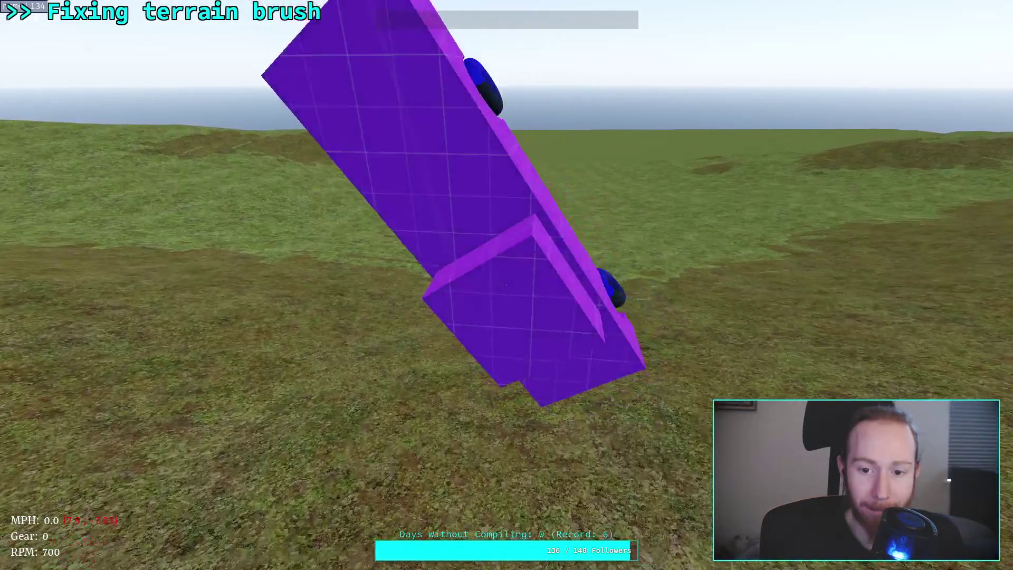
# - Drive the purple car across the terrain, continue on foot rising above the hills, then pause the game
pyautogui.press('w')
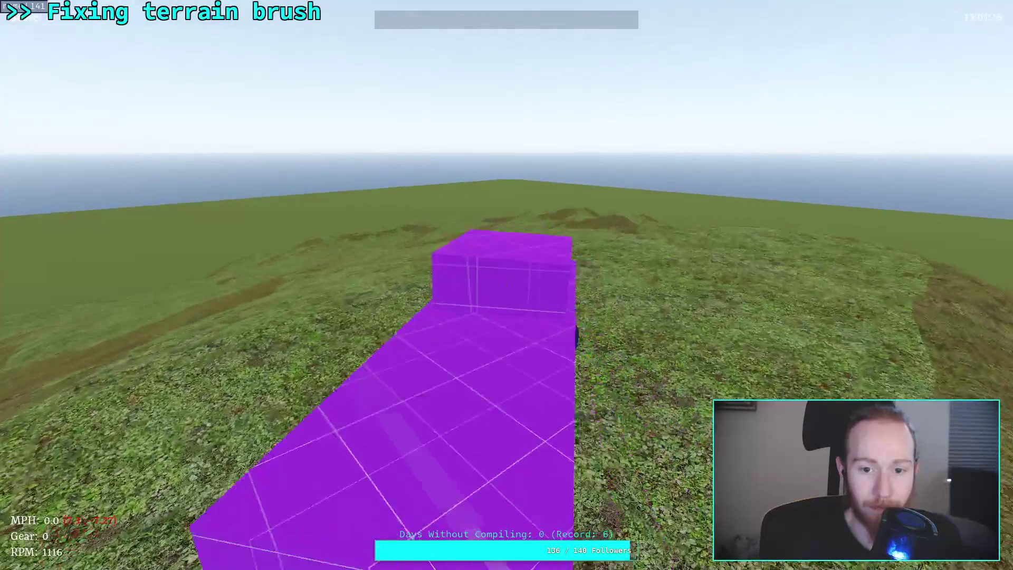
pyautogui.press('e')
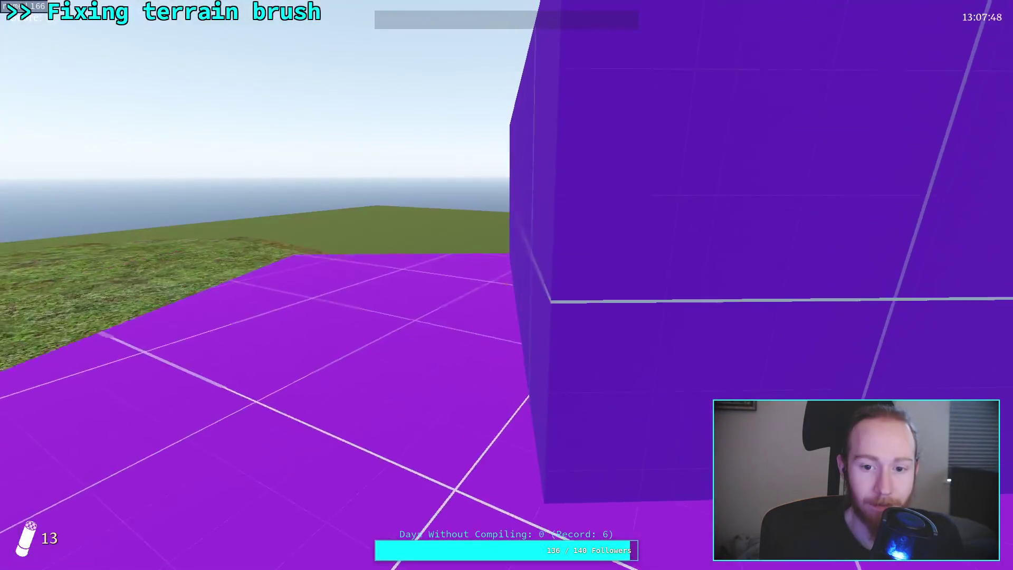
pyautogui.press('space')
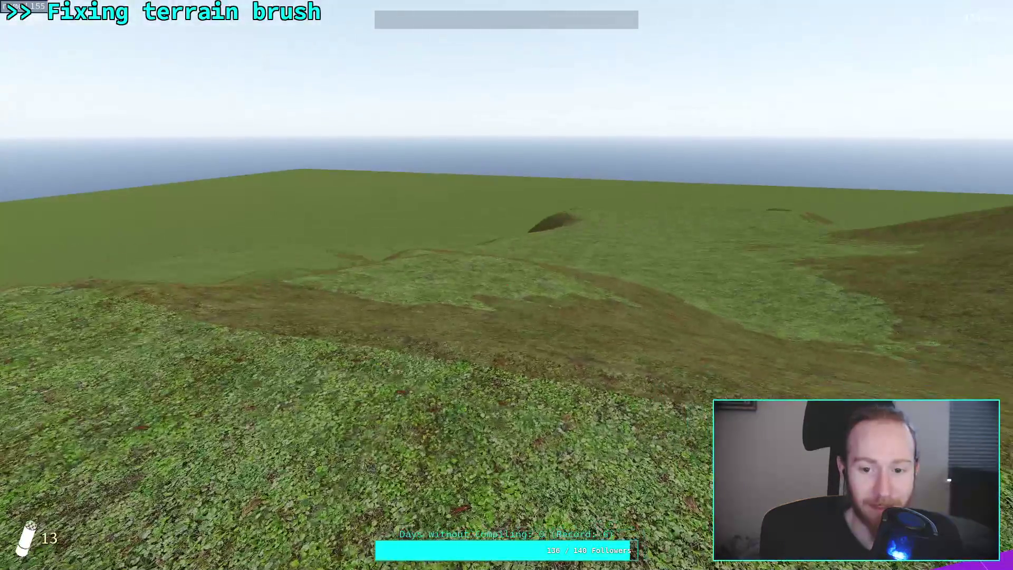
pyautogui.press('Escape')
# - Exit the game to the editor, clear the 17 debugger warnings, and collapse the bottom panel
pyautogui.click(510, 308)
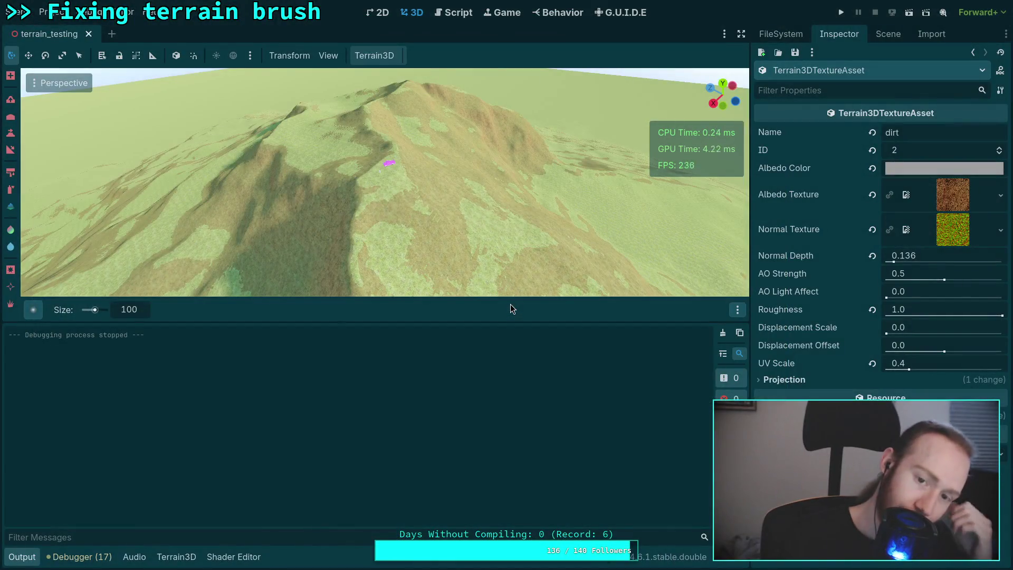
pyautogui.click(79, 557)
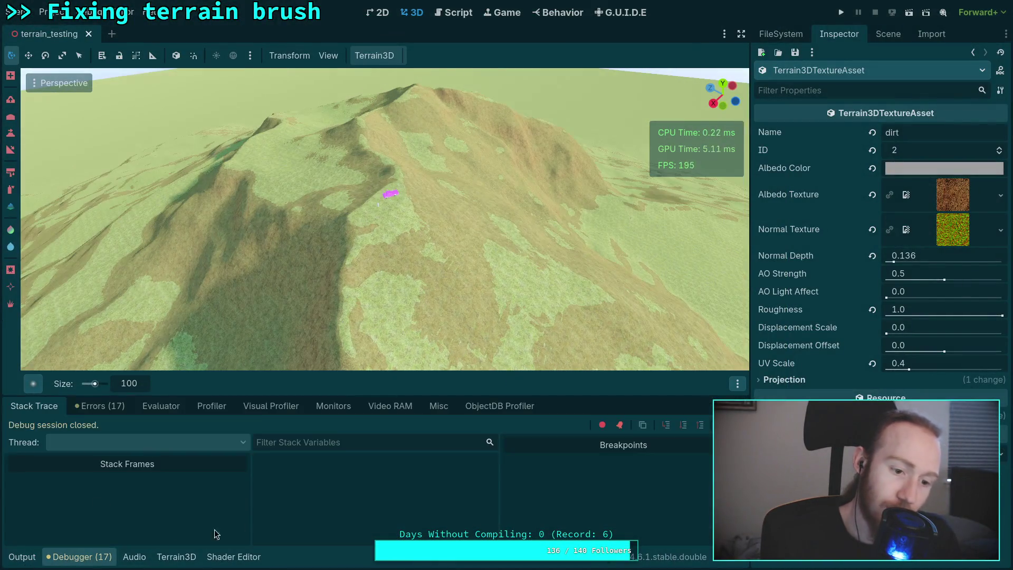
pyautogui.click(108, 405)
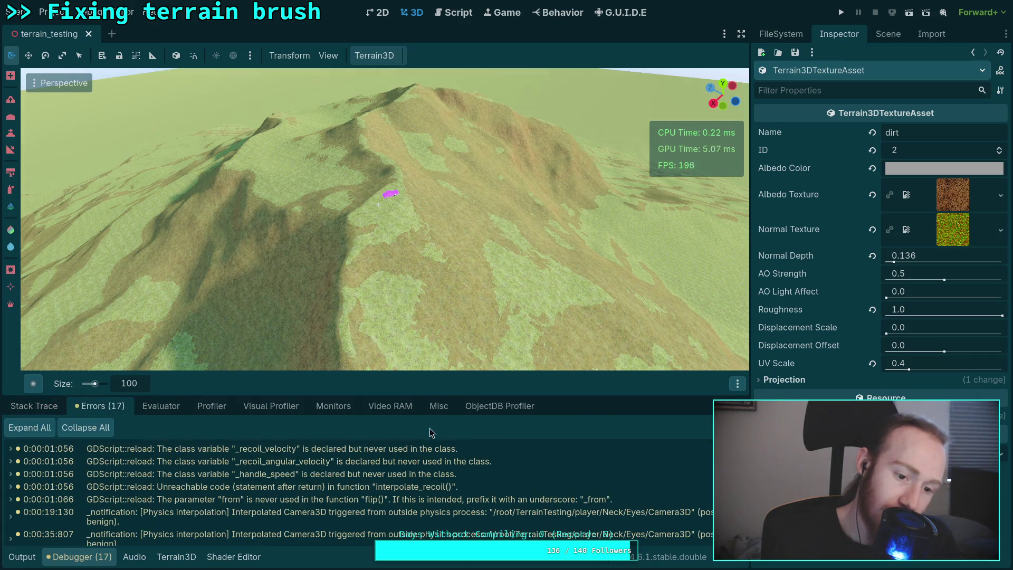
pyautogui.press('F5')
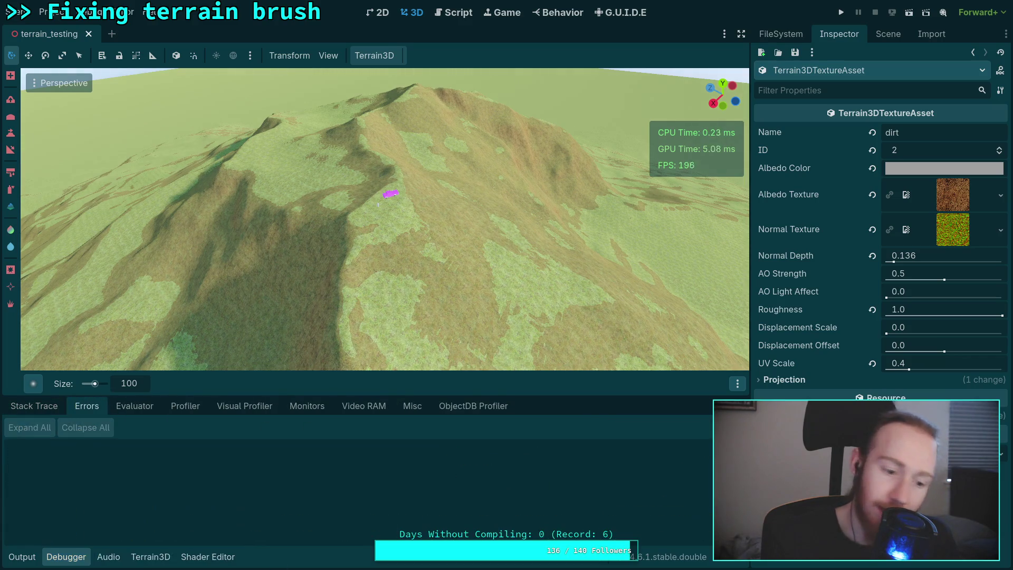
pyautogui.click(63, 558)
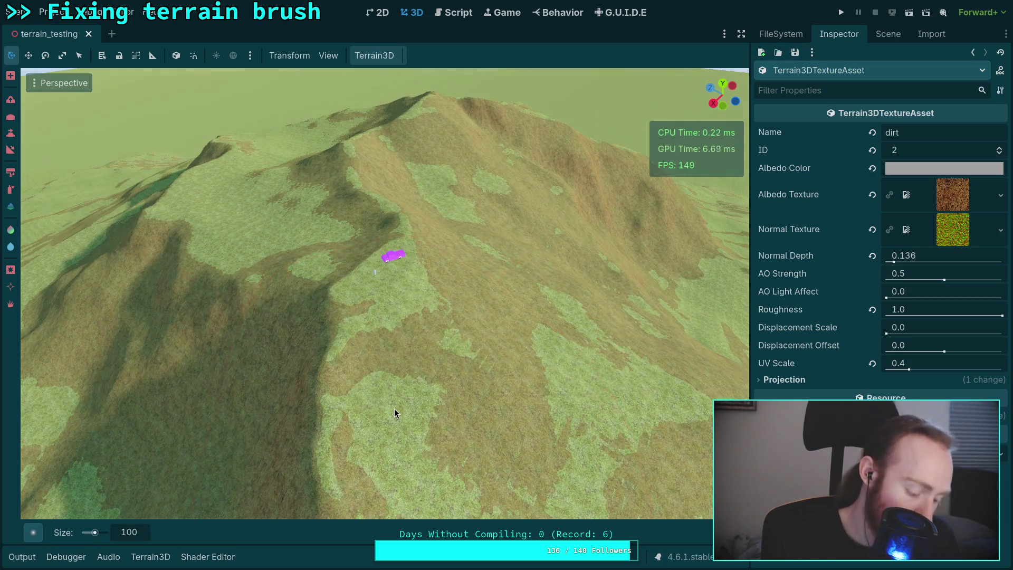
pyautogui.moveTo(281, 325); pyautogui.dragTo(281, 325)
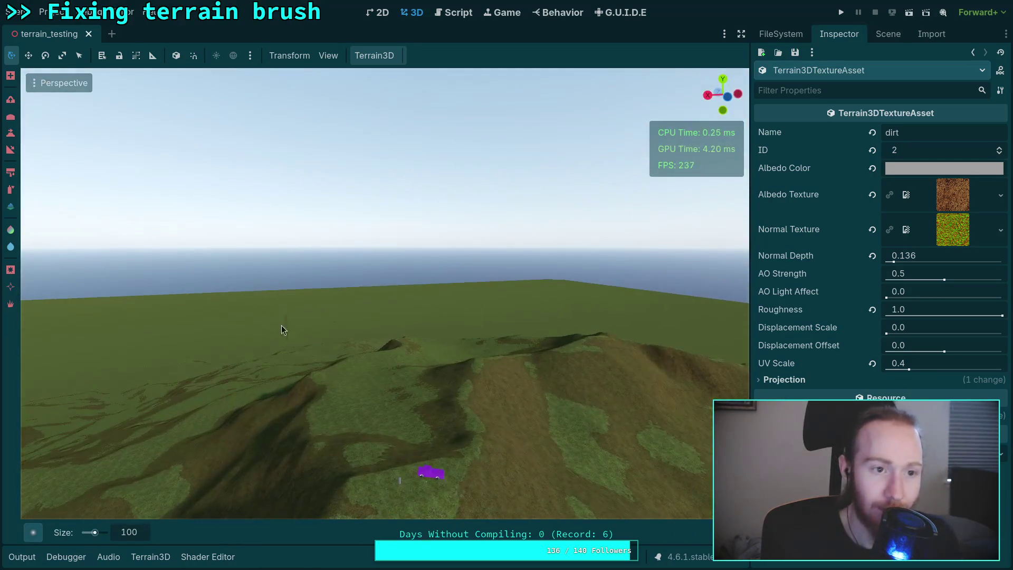
# - Open world.tscn from the FileSystem dock and fly the camera over its grassy hills
pyautogui.click(798, 36)
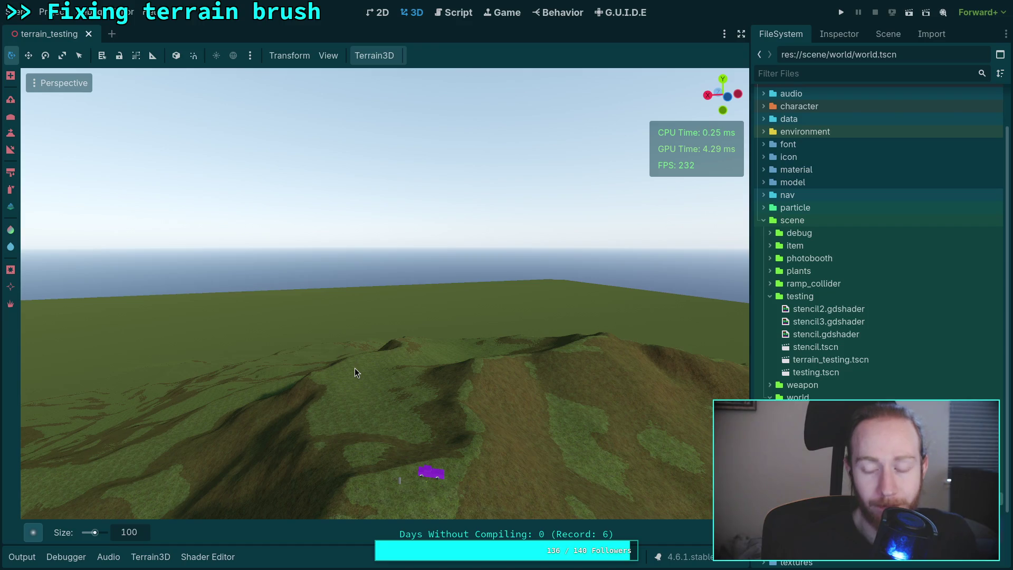
pyautogui.press('Return')
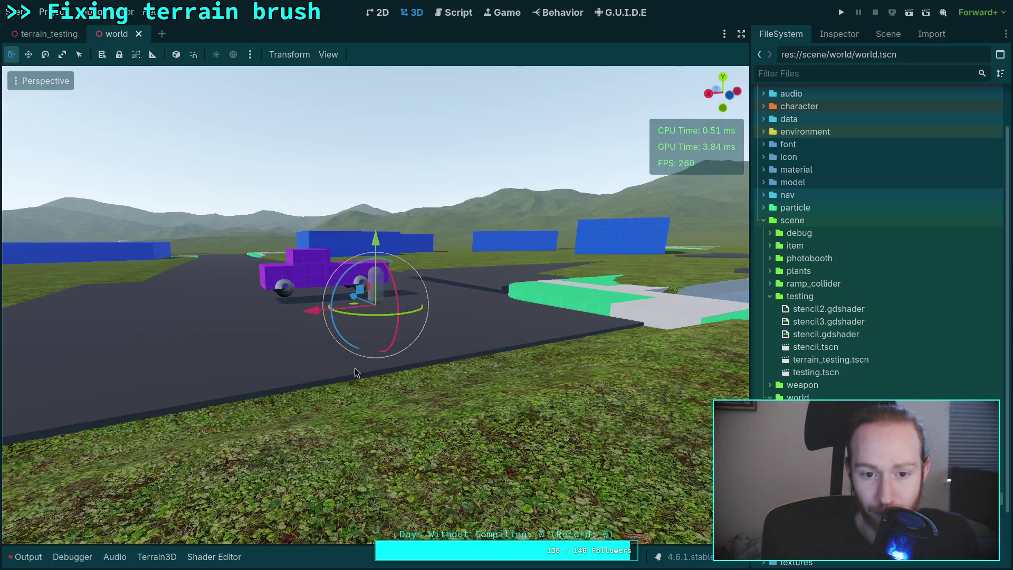
pyautogui.scroll(5, 355, 369)
pyautogui.press('s')
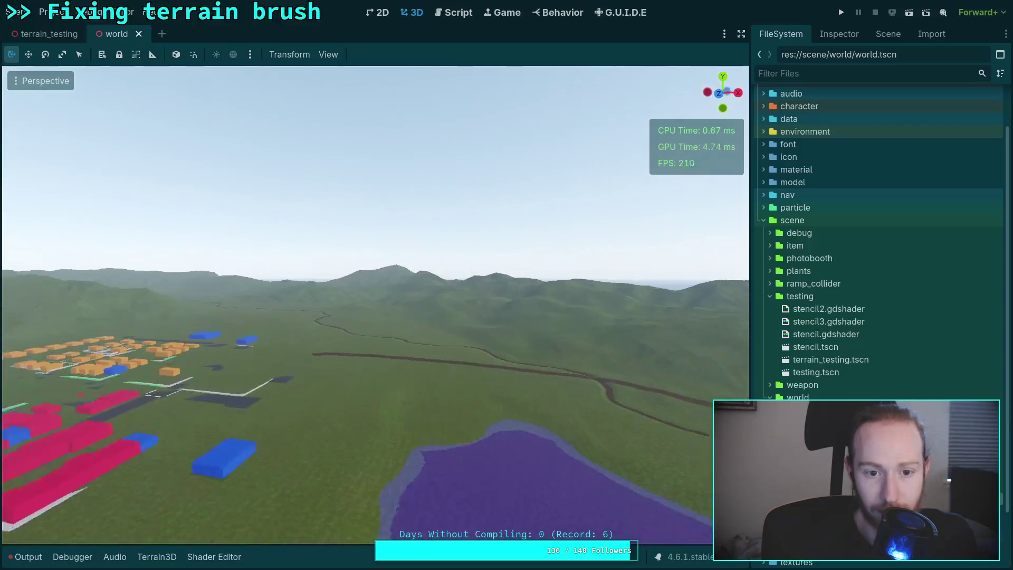
pyautogui.press('w')
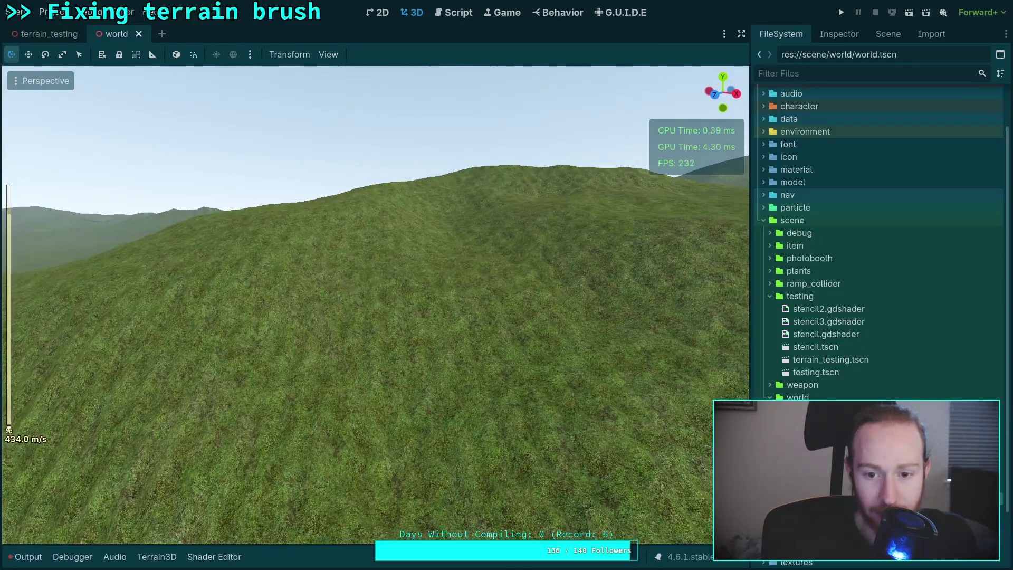
pyautogui.press('s')
pyautogui.press('w')
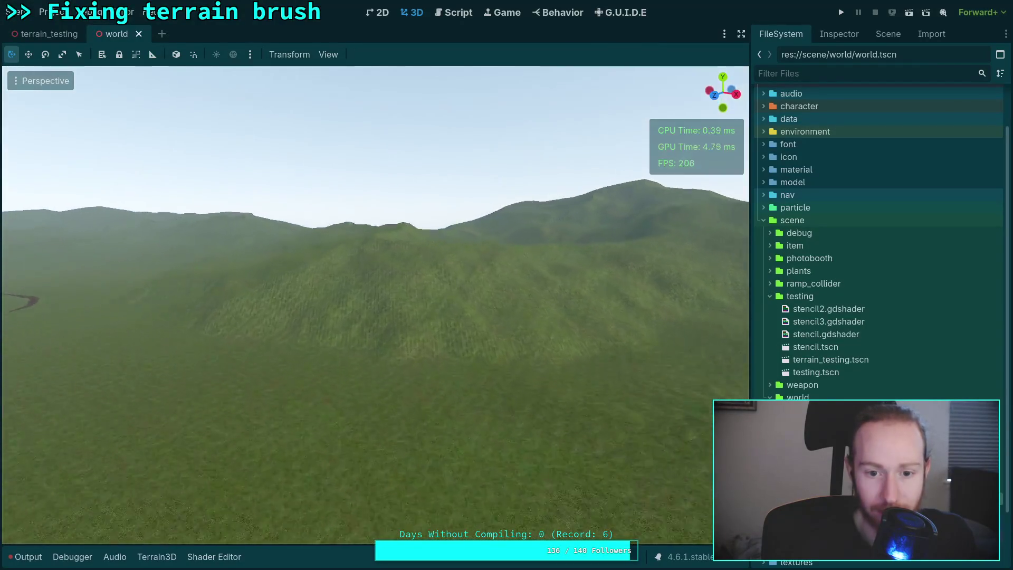
pyautogui.scroll(-4, 376, 305)
pyautogui.press('w')
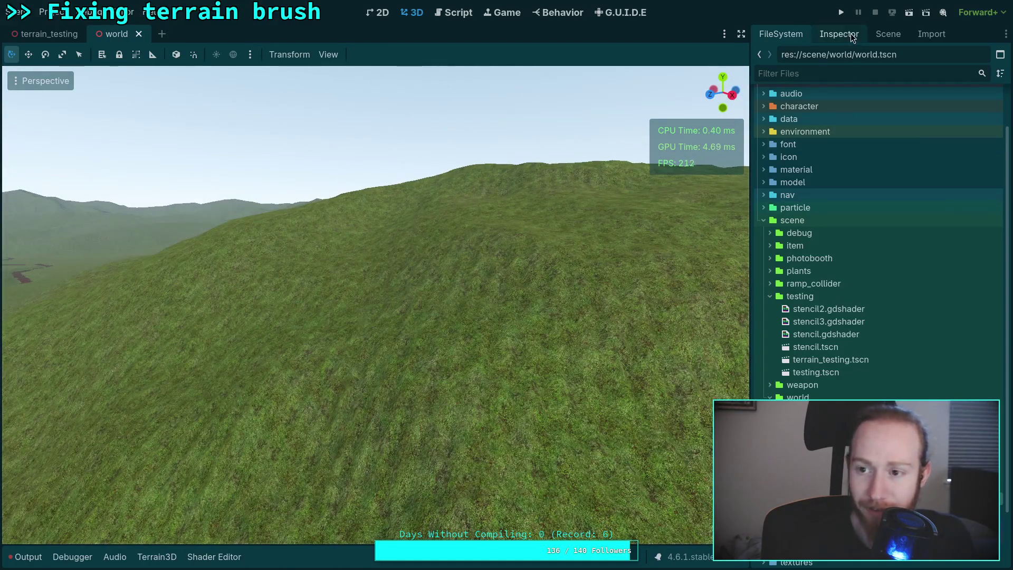
# - Select the Terrain3D node in the Scene dock and scroll its Inspector properties to the rendering settings
pyautogui.click(852, 35)
pyautogui.click(892, 34)
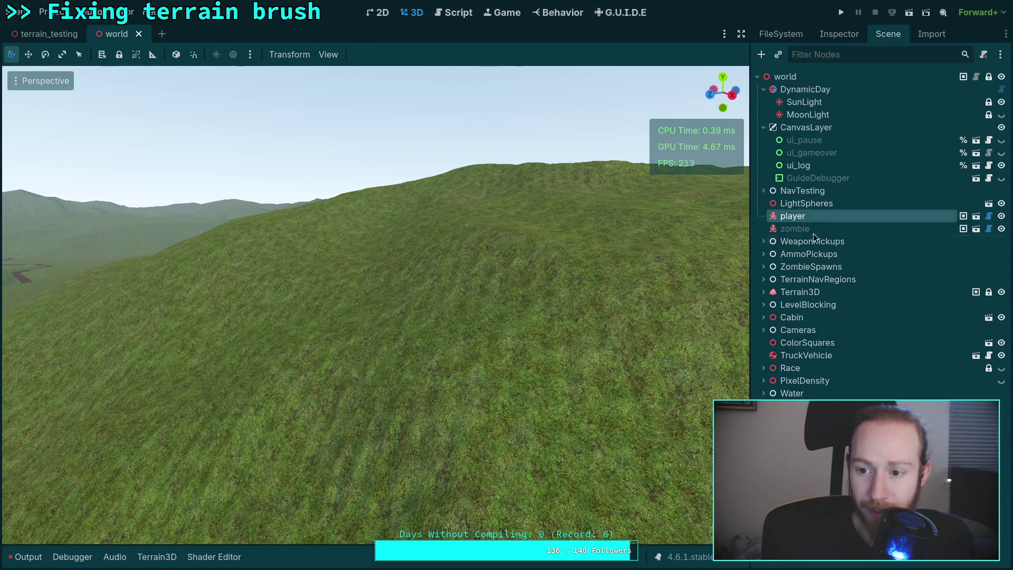
pyautogui.click(802, 293)
pyautogui.click(839, 35)
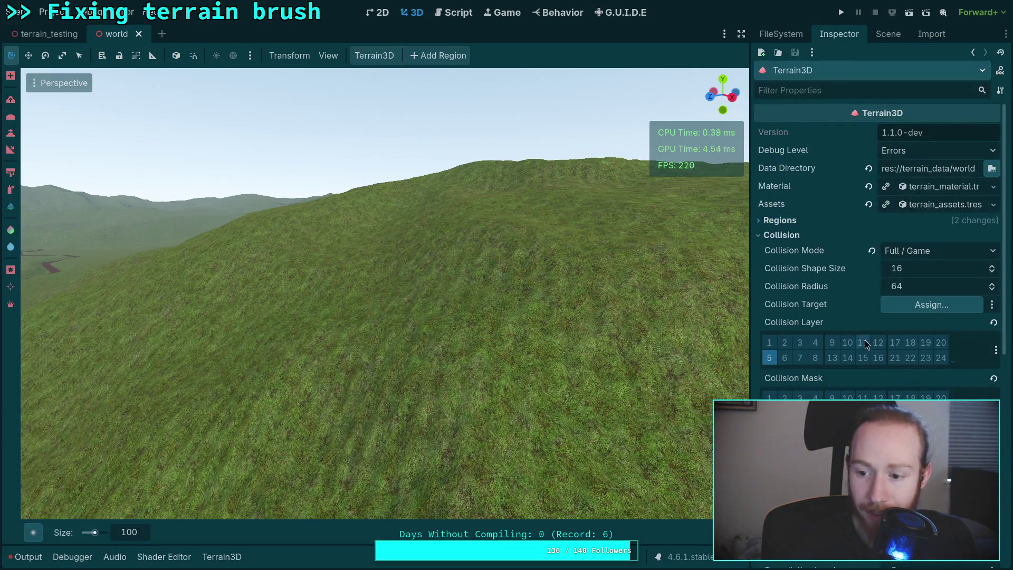
pyautogui.scroll(-5, 866, 343)
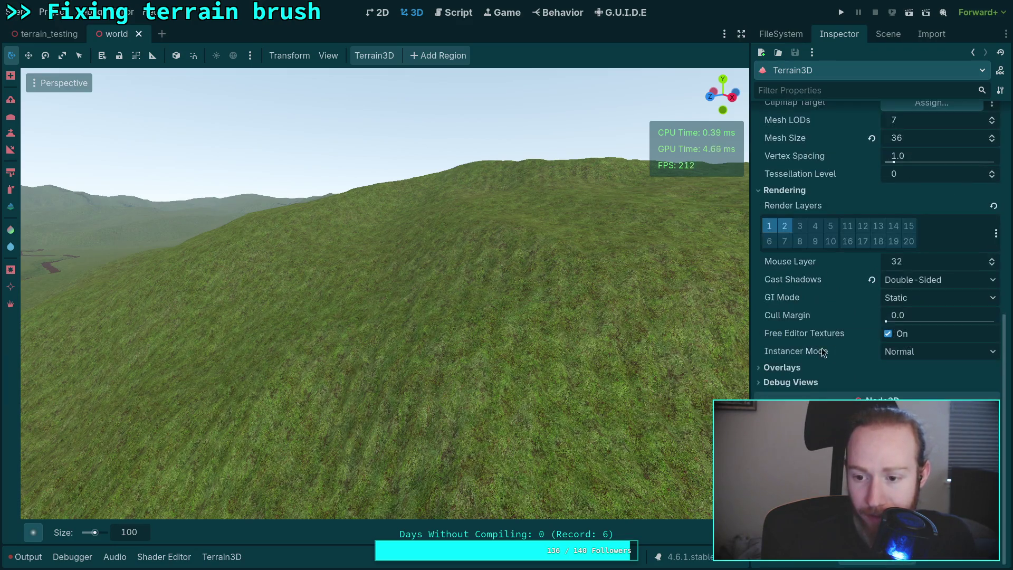
# - Expand the Terrain3D Debug Views section in the Inspector
pyautogui.click(802, 384)
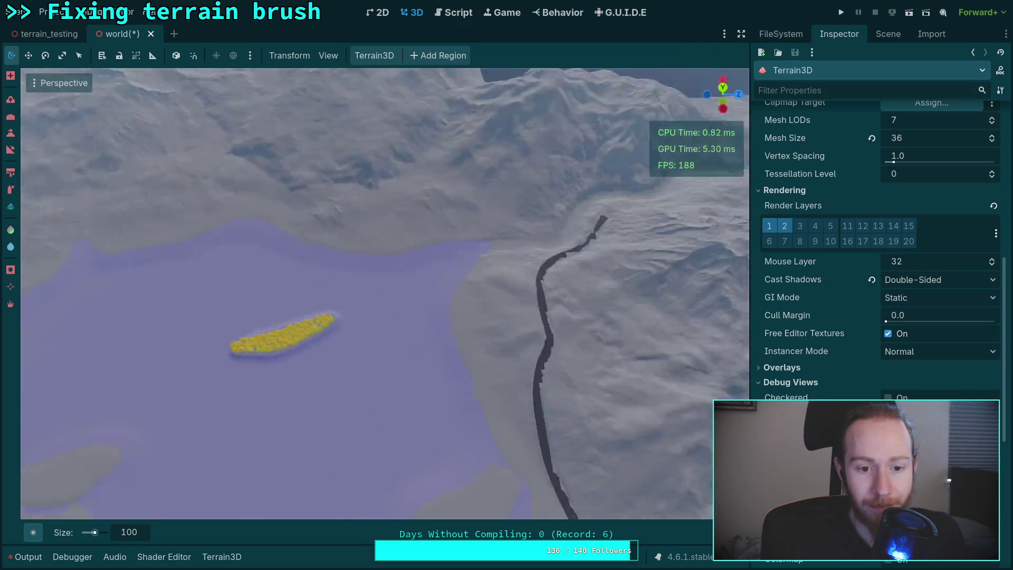
# - Move in toward the dark road and ready the sculpt brush at size 100, strength 100
pyautogui.scroll(2, 369, 294)
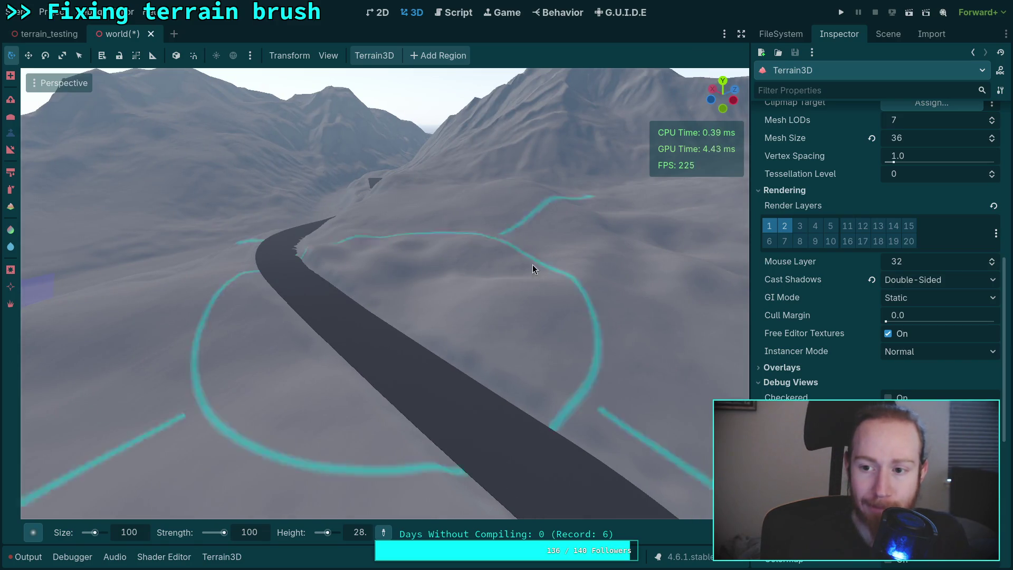
# - Expand the Terrain3D Regions settings and show the Save 16 Bit tooltip
pyautogui.scroll(10, 817, 283)
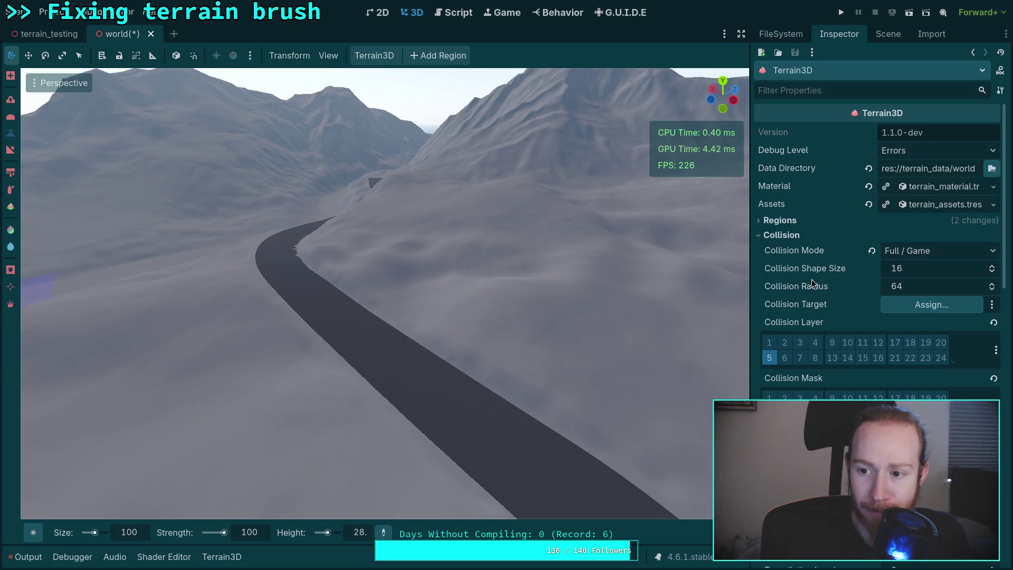
pyautogui.click(780, 222)
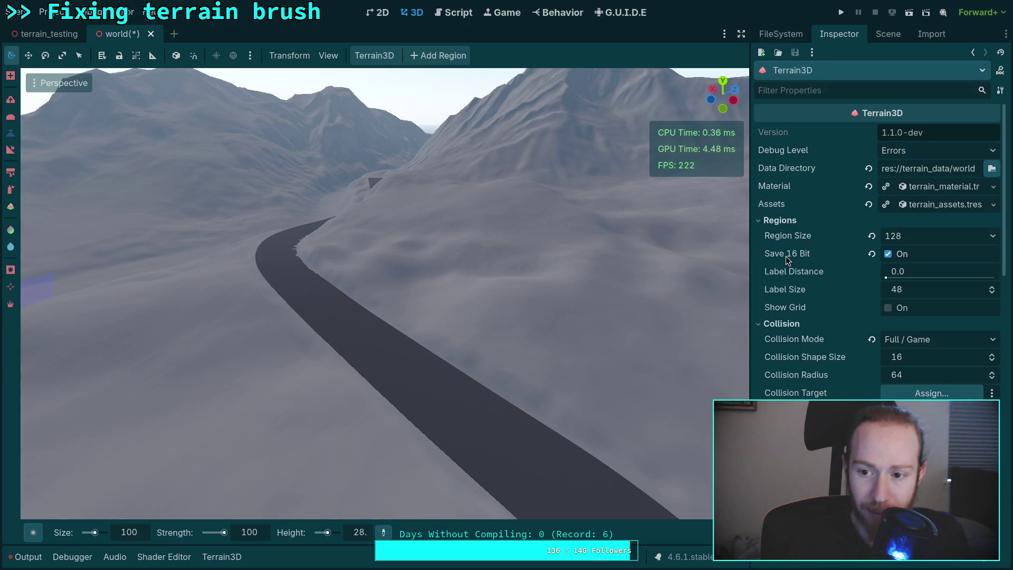
pyautogui.moveTo(787, 259)
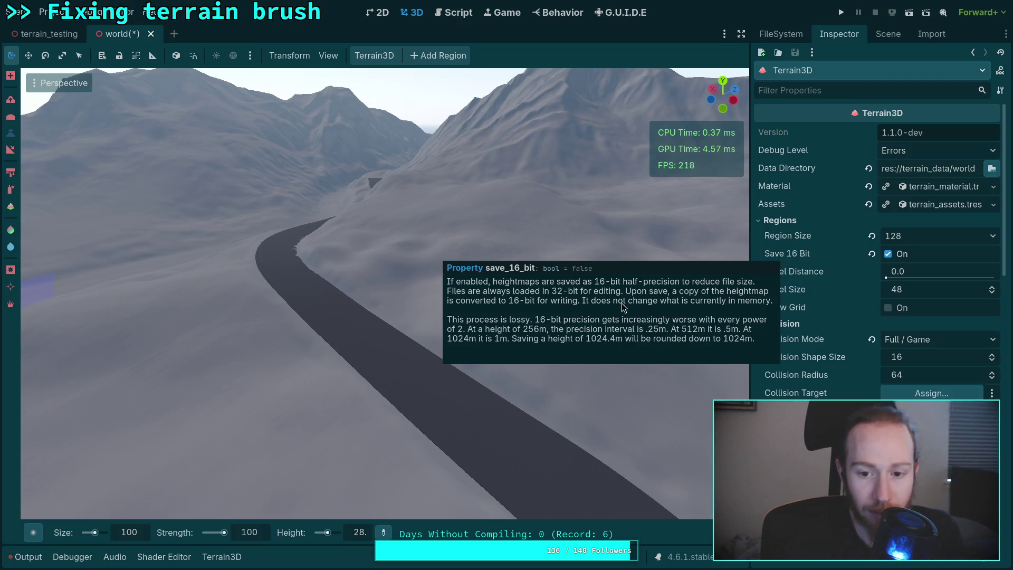
# - Fly along the dark road with freelook and swing the view toward the lake
pyautogui.rightClick(333, 341)
pyautogui.press('w')
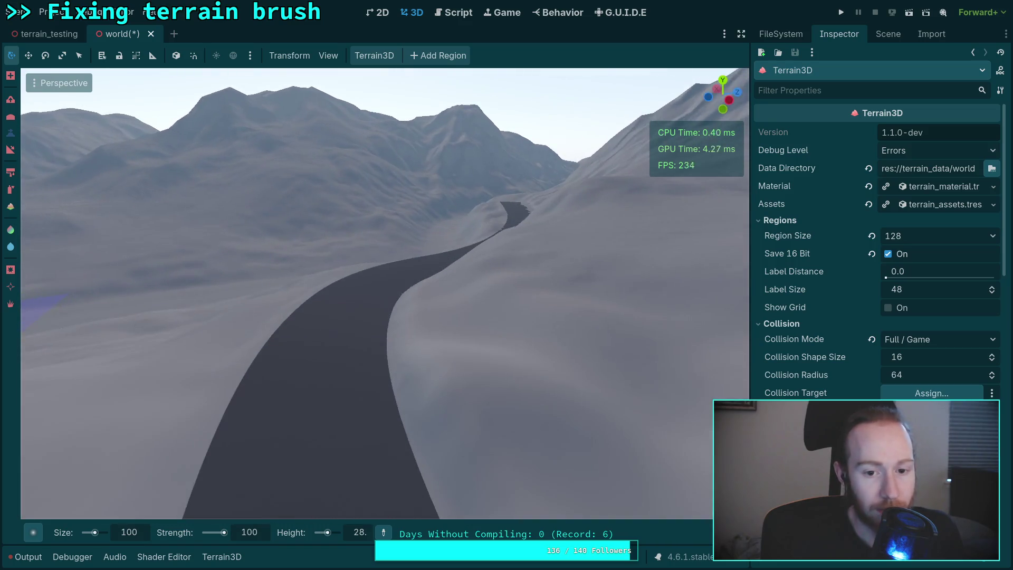
pyautogui.press('w')
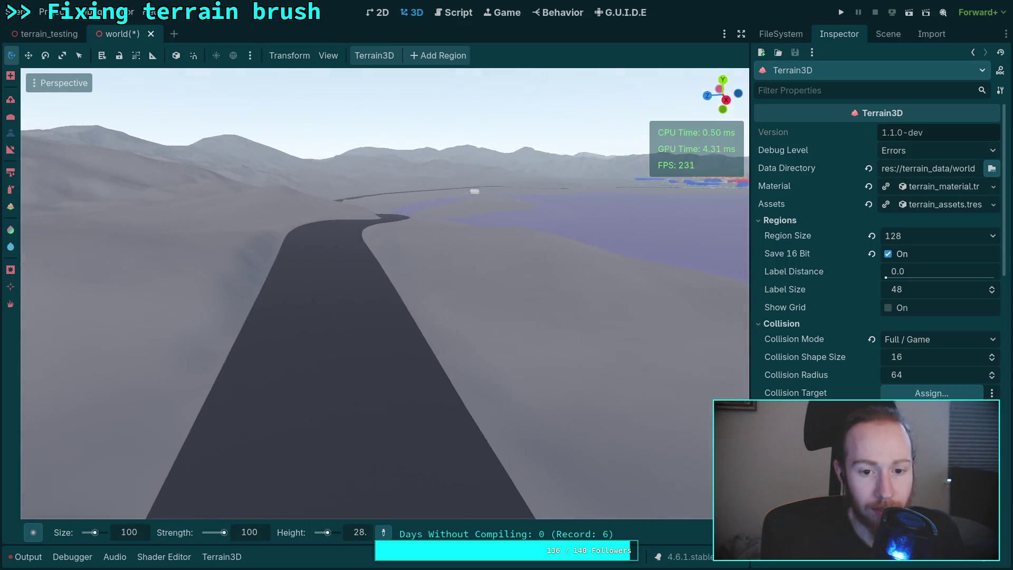
pyautogui.scroll(2, 385, 293)
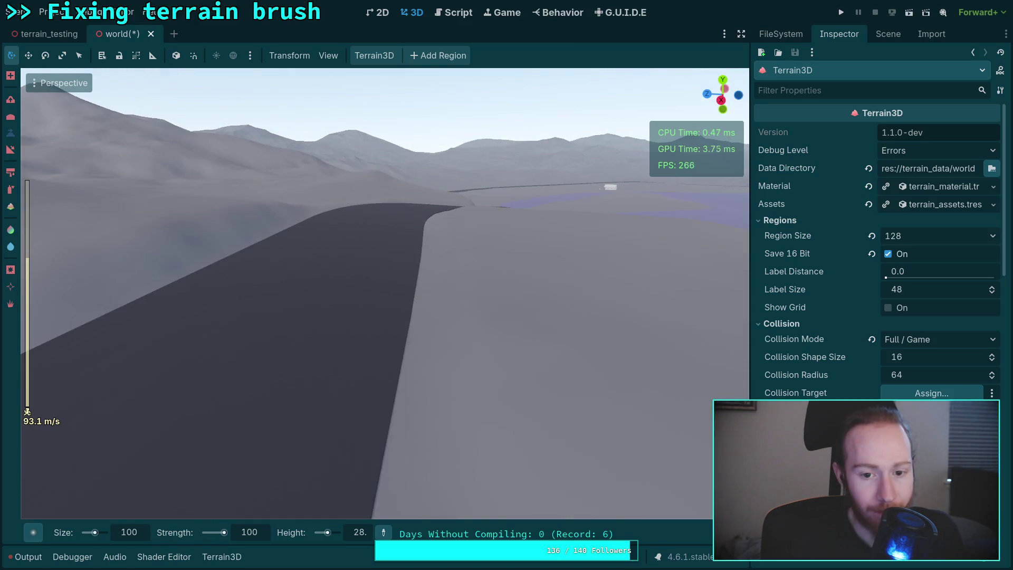
pyautogui.press('w')
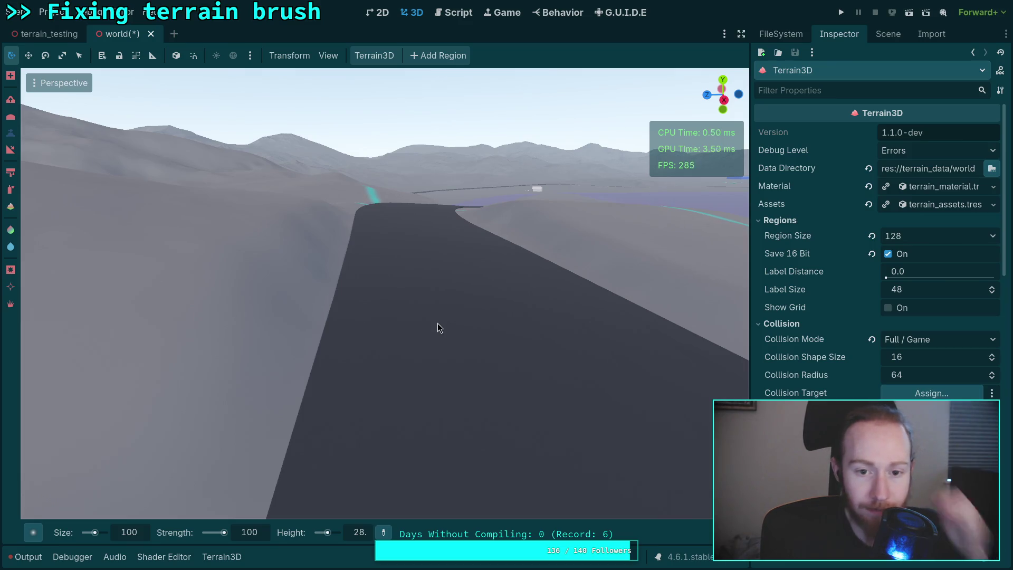
pyautogui.rightClick(369, 334)
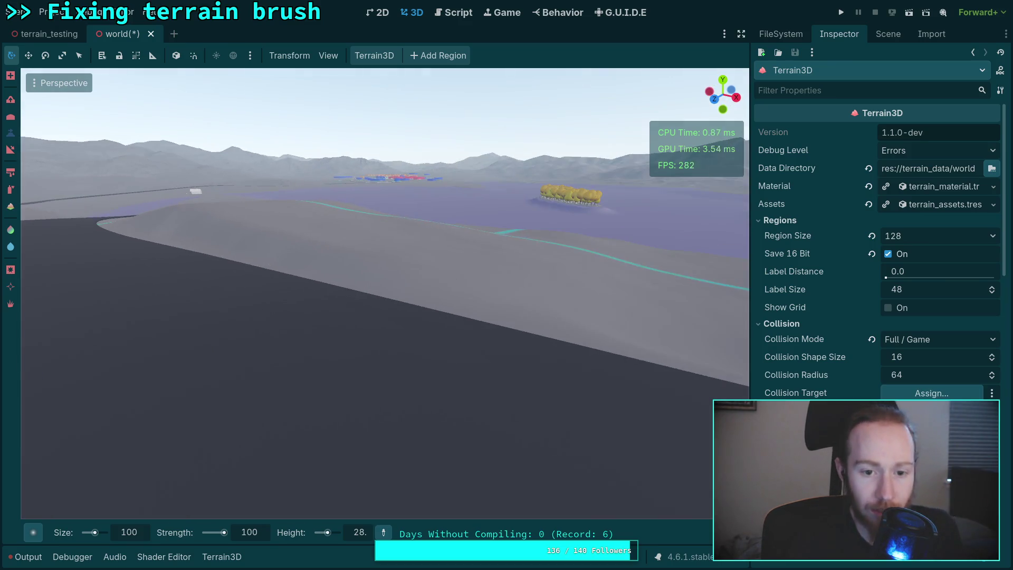
pyautogui.moveTo(369, 334)
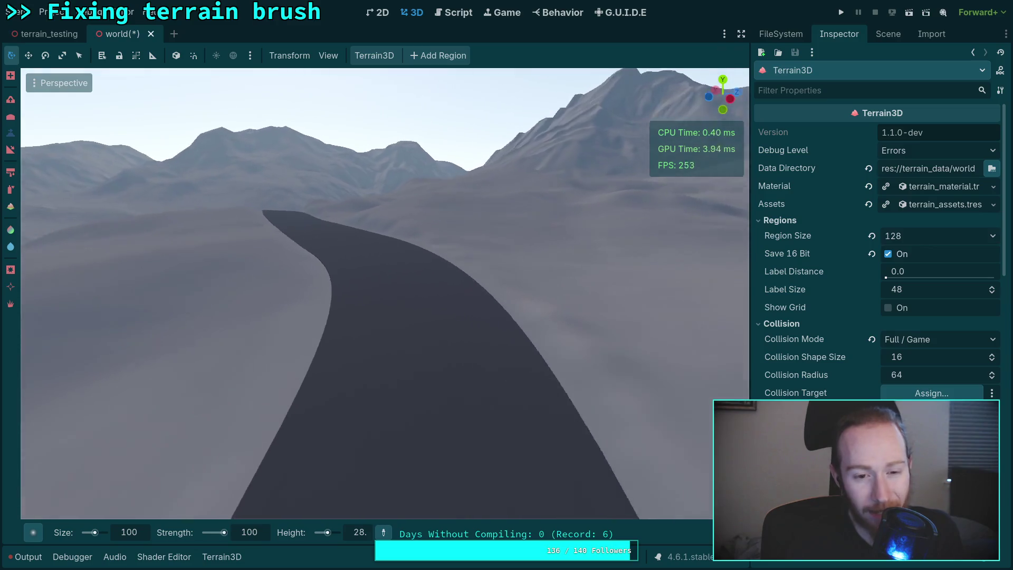
# - Fly along the road toward the lake and in onto the rounded hill's slope
pyautogui.rightClick(391, 336)
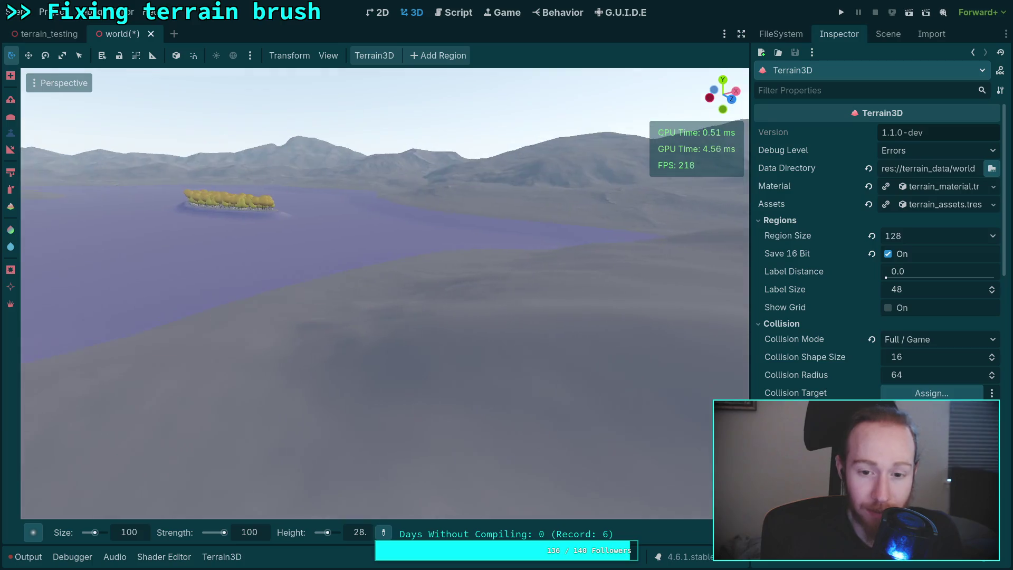
pyautogui.press('w')
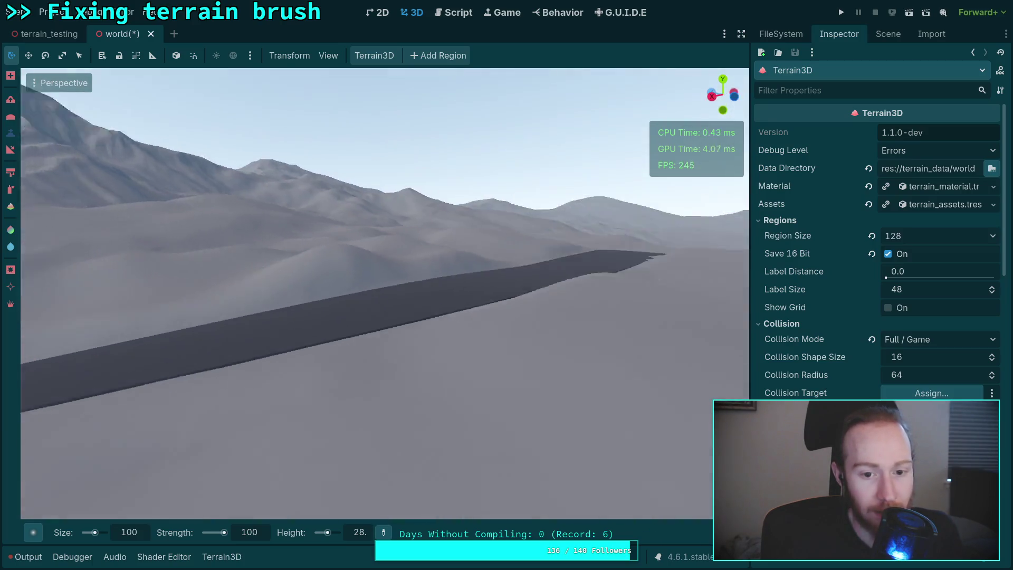
pyautogui.press('w')
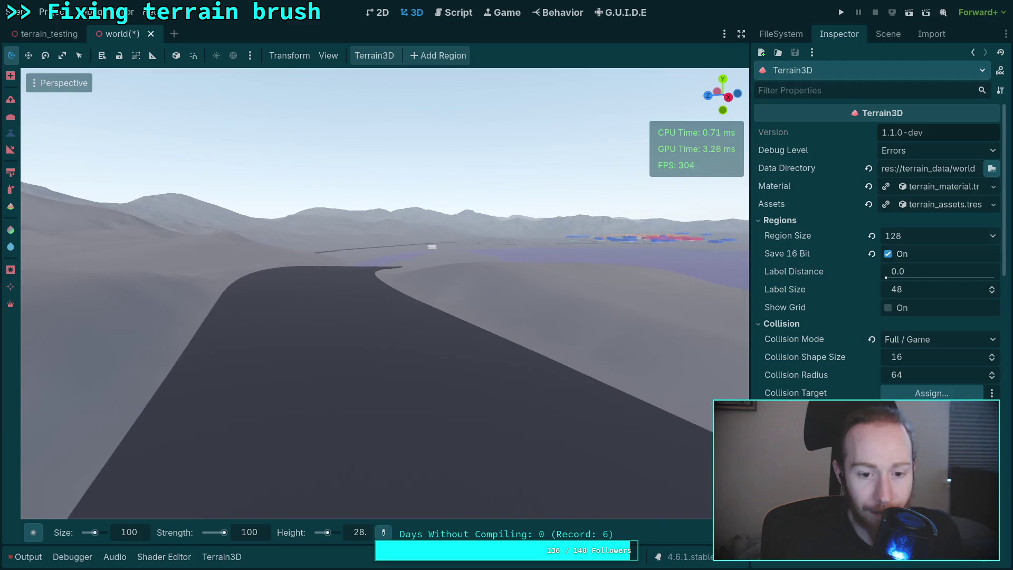
pyautogui.rightClick(372, 343)
pyautogui.press('w')
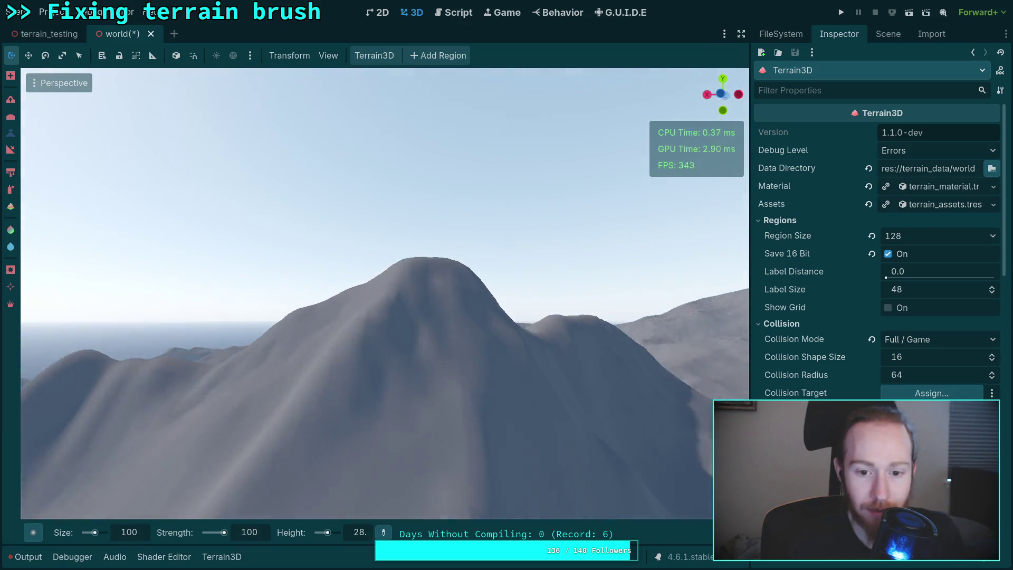
pyautogui.press('w')
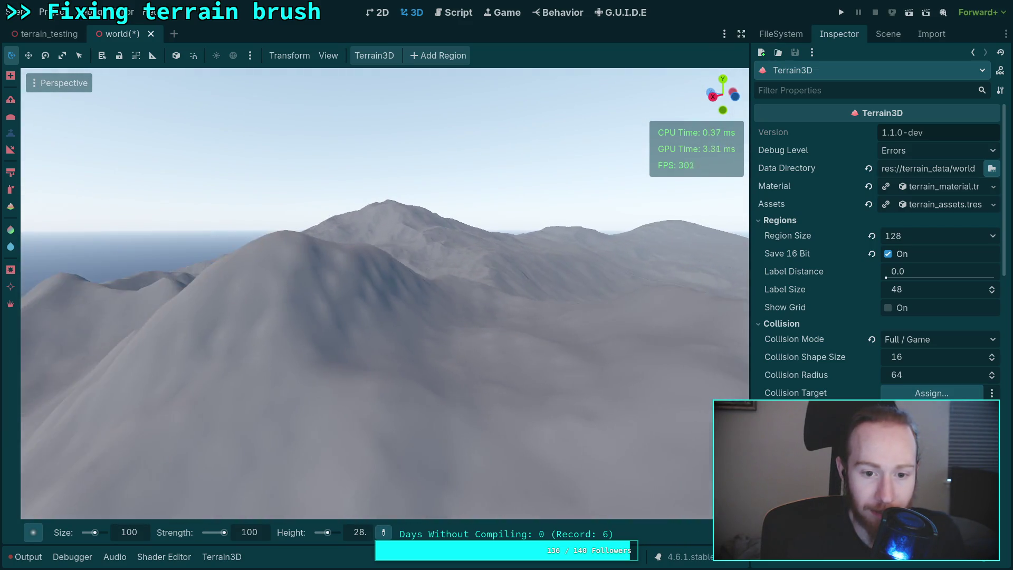
pyautogui.press('w')
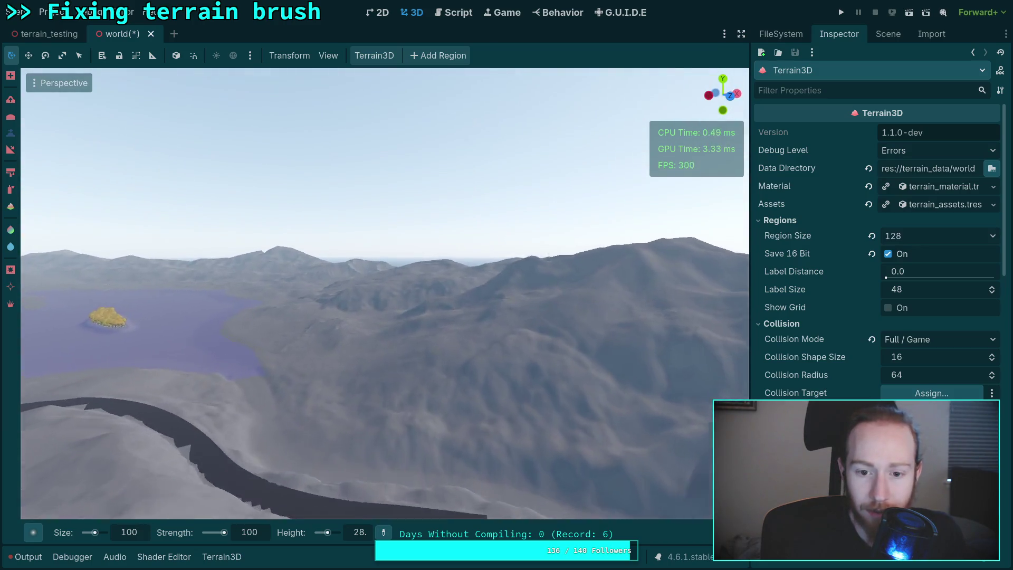
pyautogui.scroll(3, 371, 293)
pyautogui.press('w')
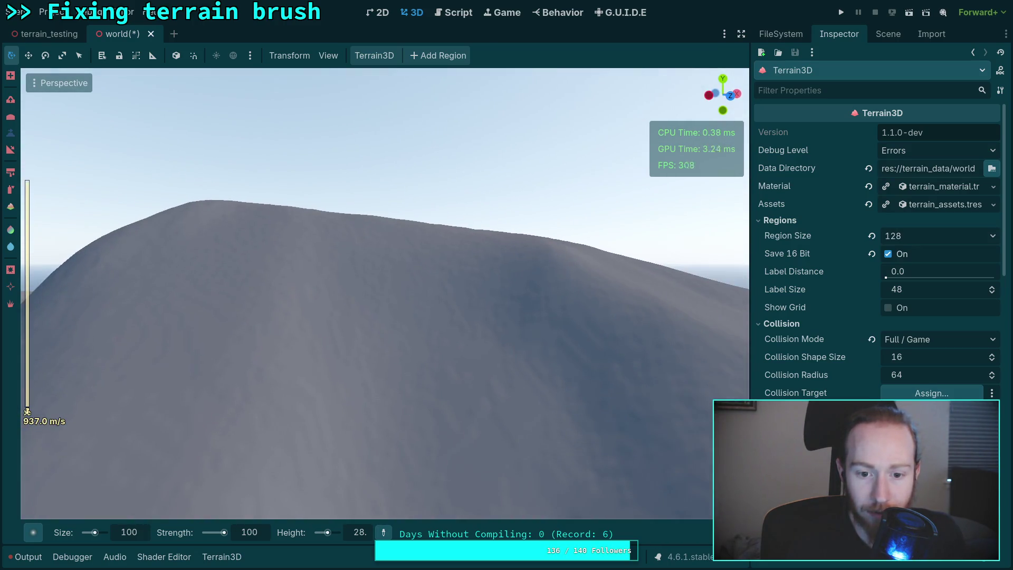
pyautogui.scroll(-2, 372, 293)
pyautogui.press('w')
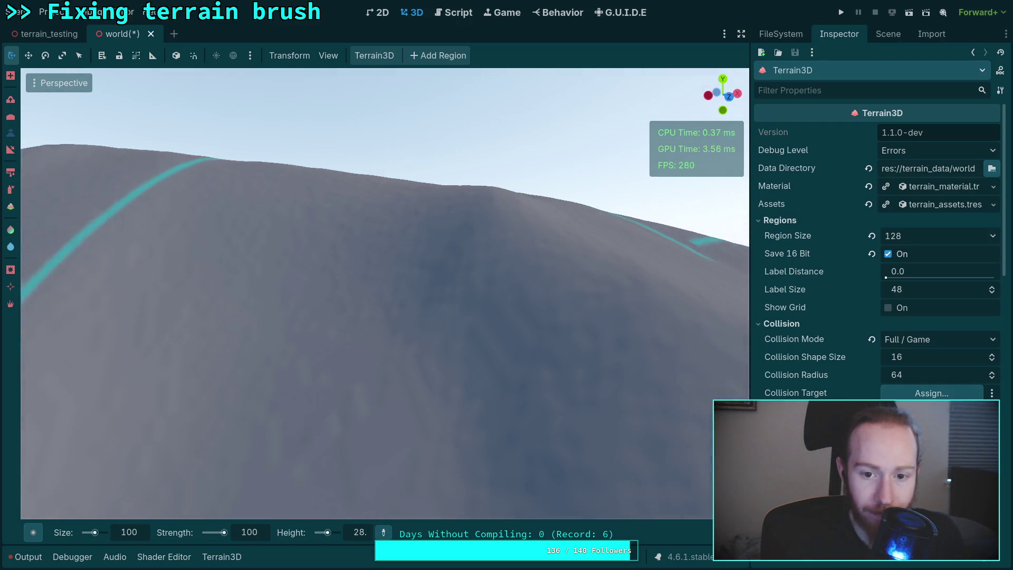
# - Fly past the hill over the lake and town markers, then rise above the whole terrain
pyautogui.press('s')
pyautogui.press('s')
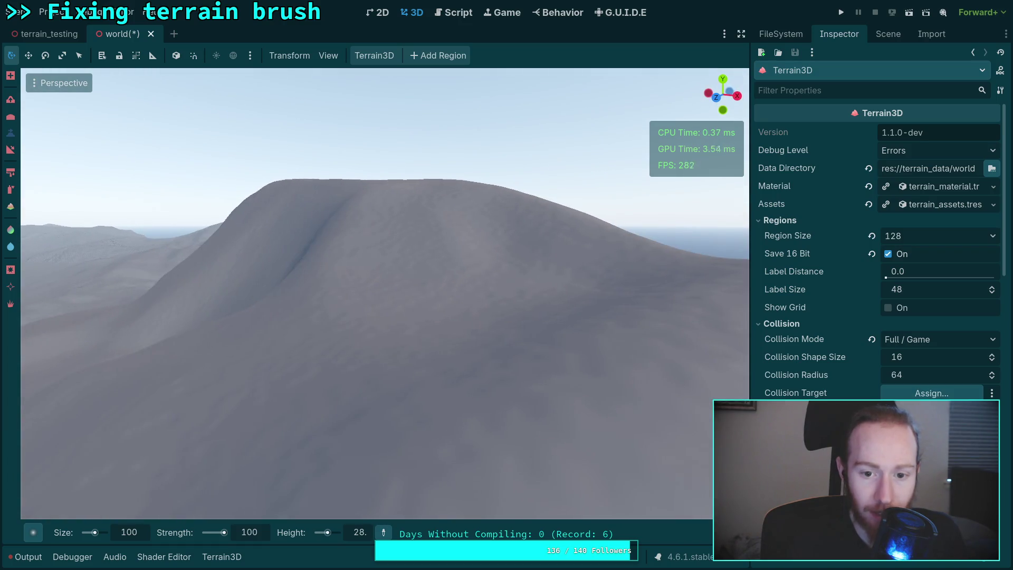
pyautogui.press('w')
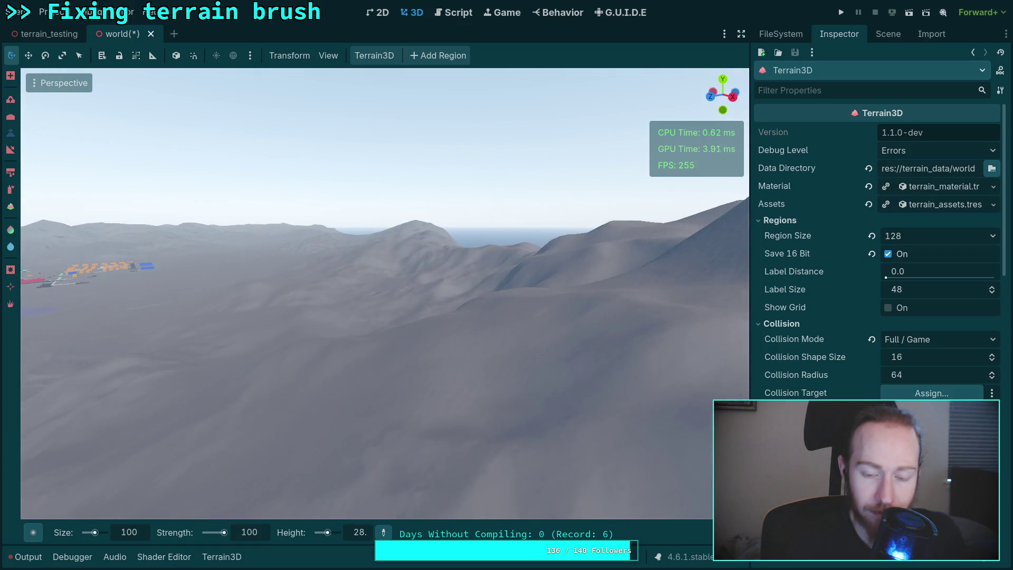
pyautogui.press('w')
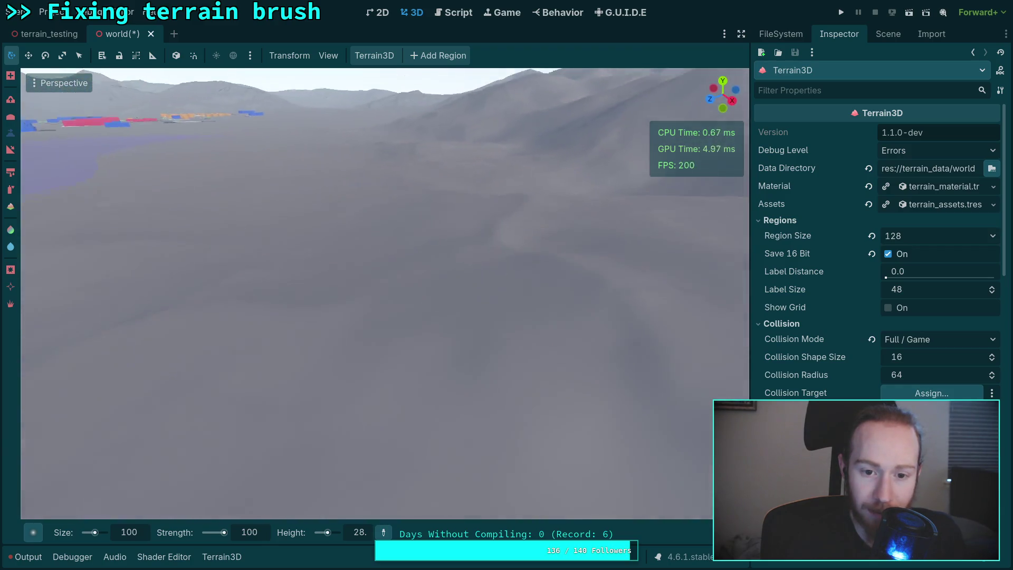
pyautogui.press('w')
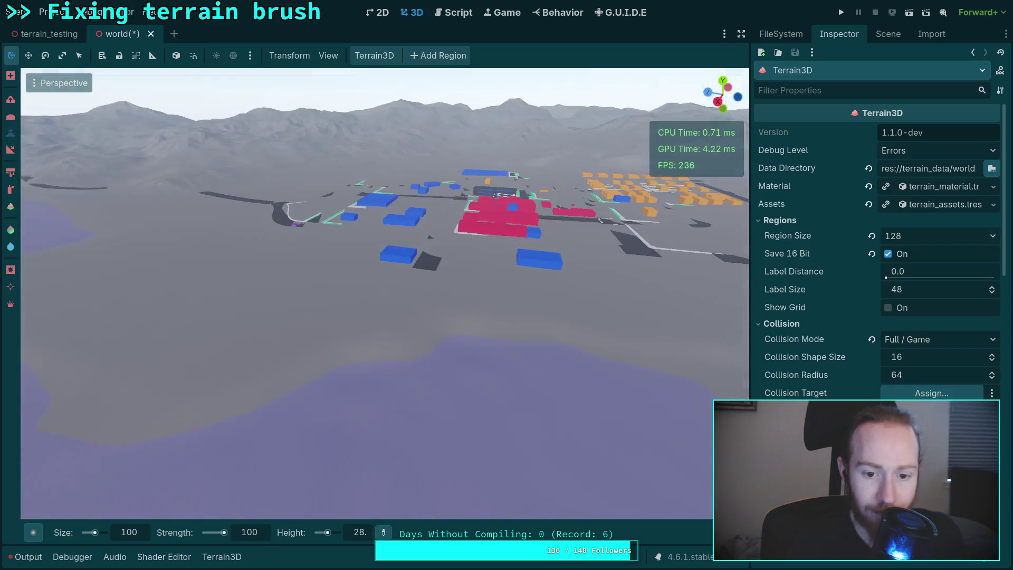
pyautogui.press('s')
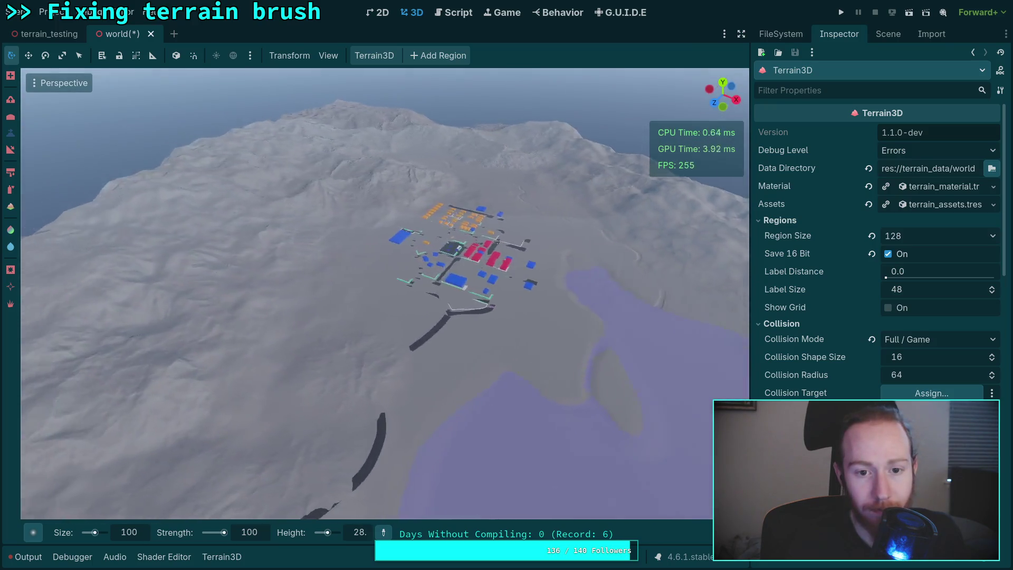
pyautogui.press('s')
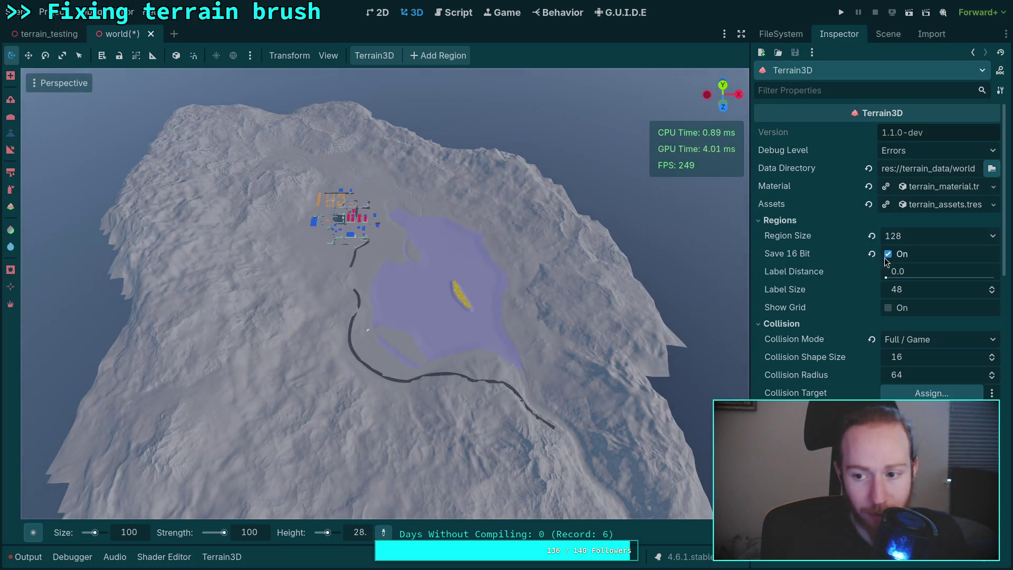
# - Show the world scene's node tree, with Terrain3D listed, in the Scene dock
pyautogui.click(888, 34)
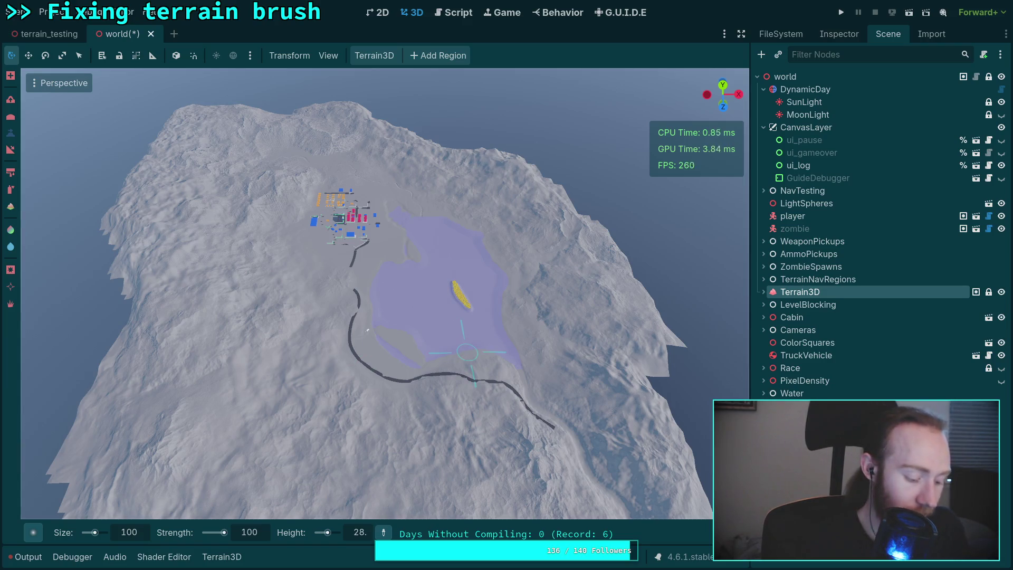
# - Evaluate 593*.128*.128 in the Python REPL, getting 9.715712, then return to the terrain
pyautogui.hotkey('alt', 'Tab')
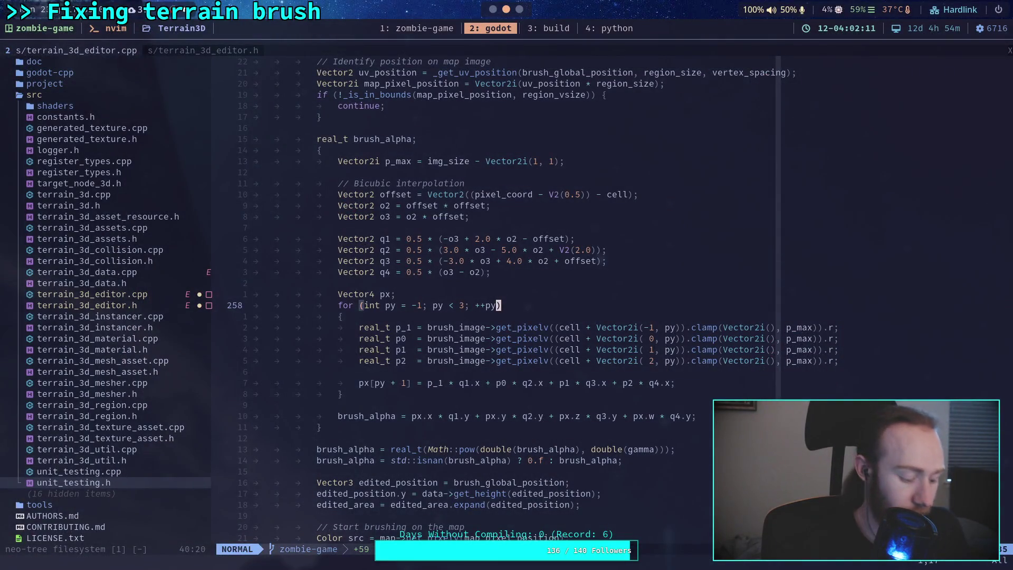
pyautogui.press('super+4')
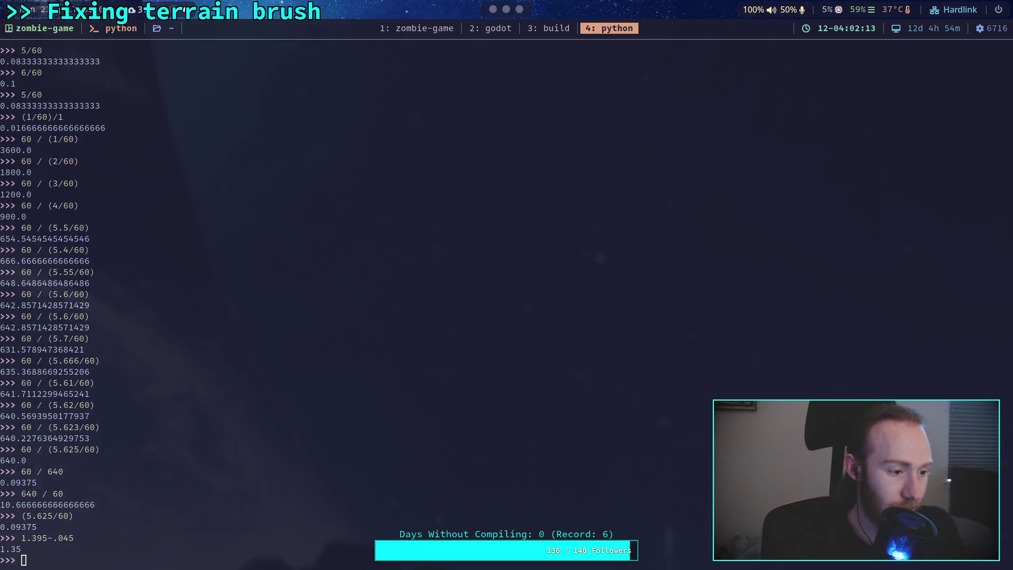
pyautogui.press('super+2')
pyautogui.press('super+4')
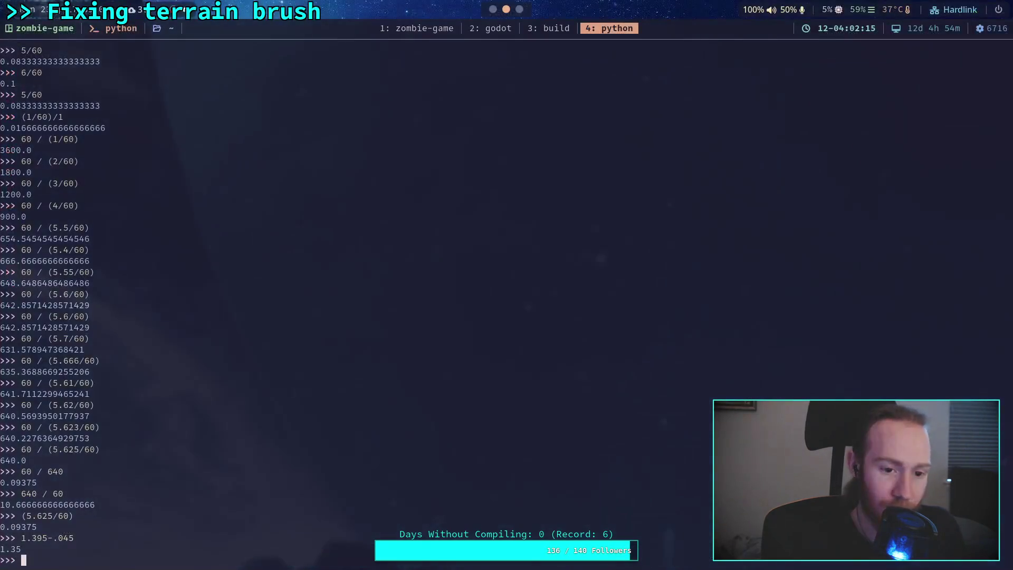
pyautogui.write('(593*')
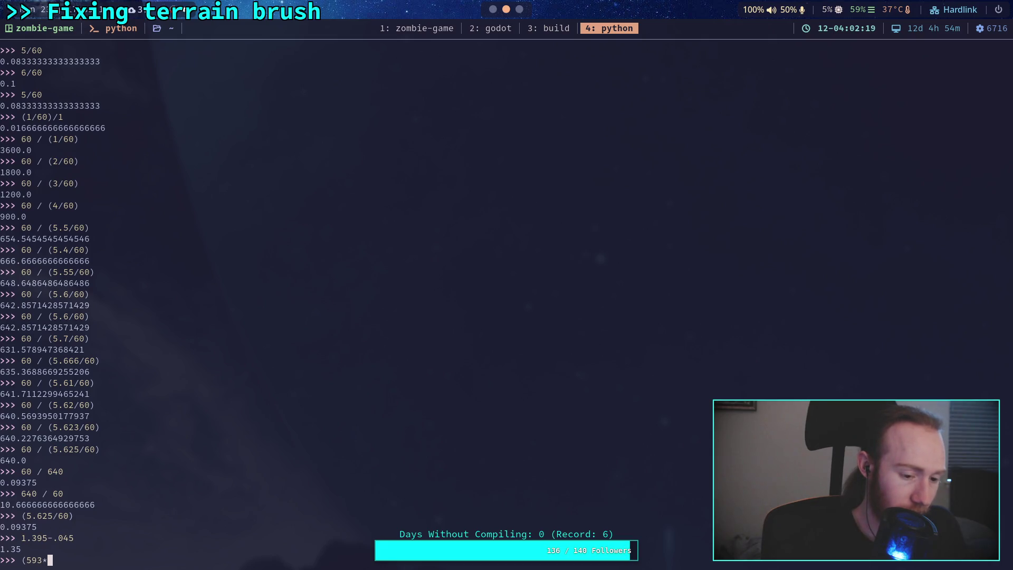
pyautogui.write('128')
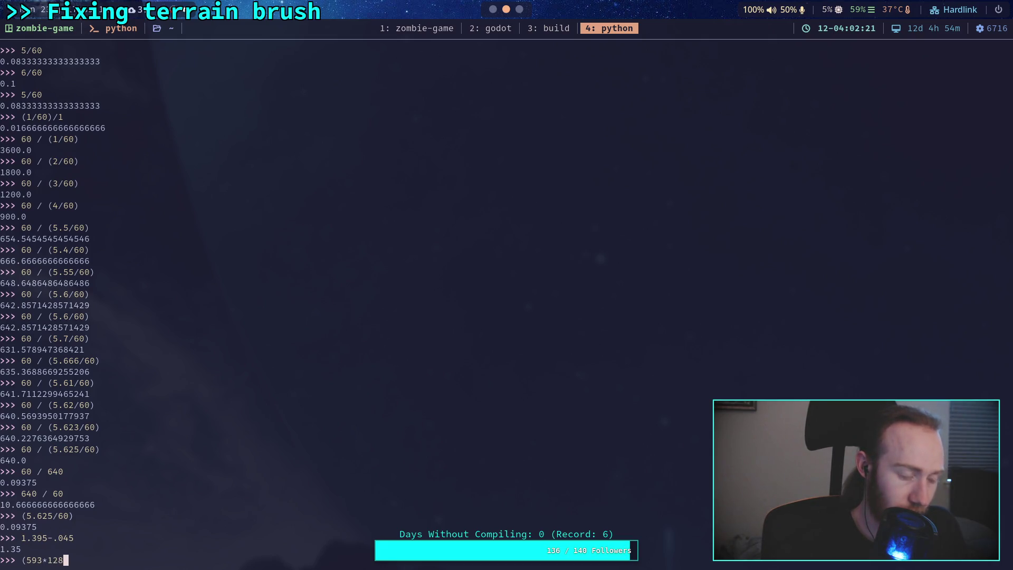
pyautogui.write('*128')
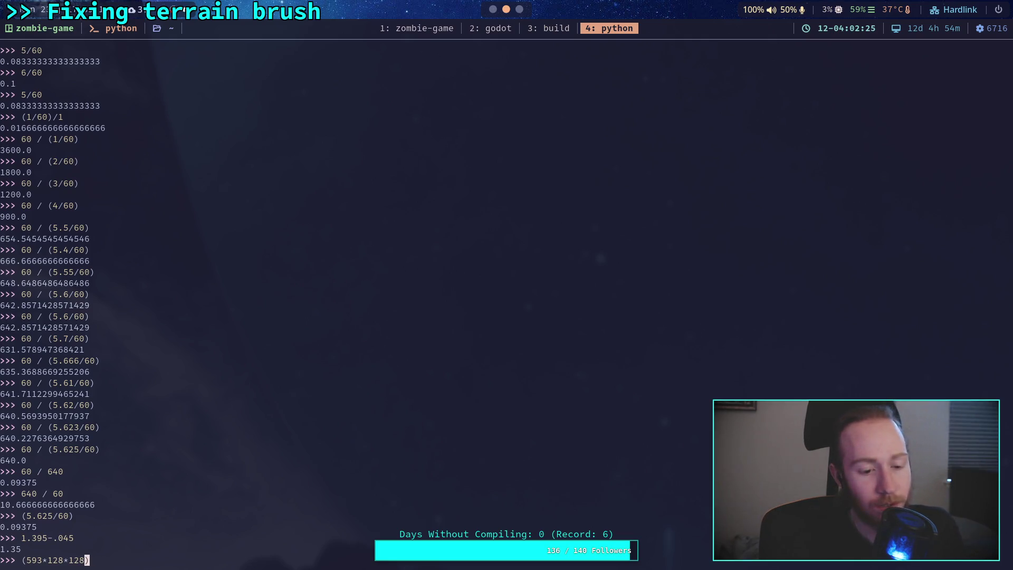
pyautogui.write('.')
pyautogui.press('Right')
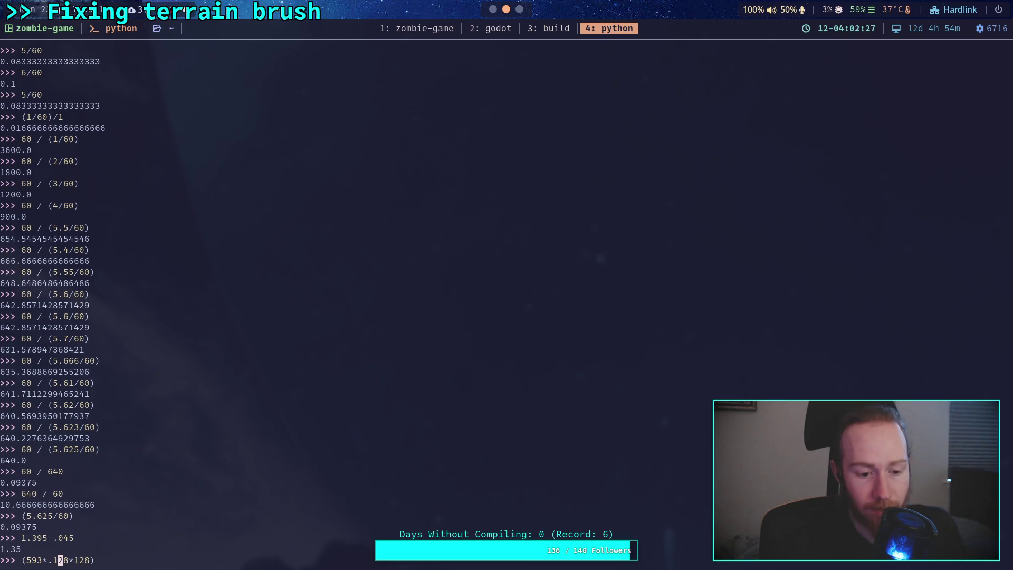
pyautogui.press('Right')
pyautogui.press('Right')
pyautogui.write('.')
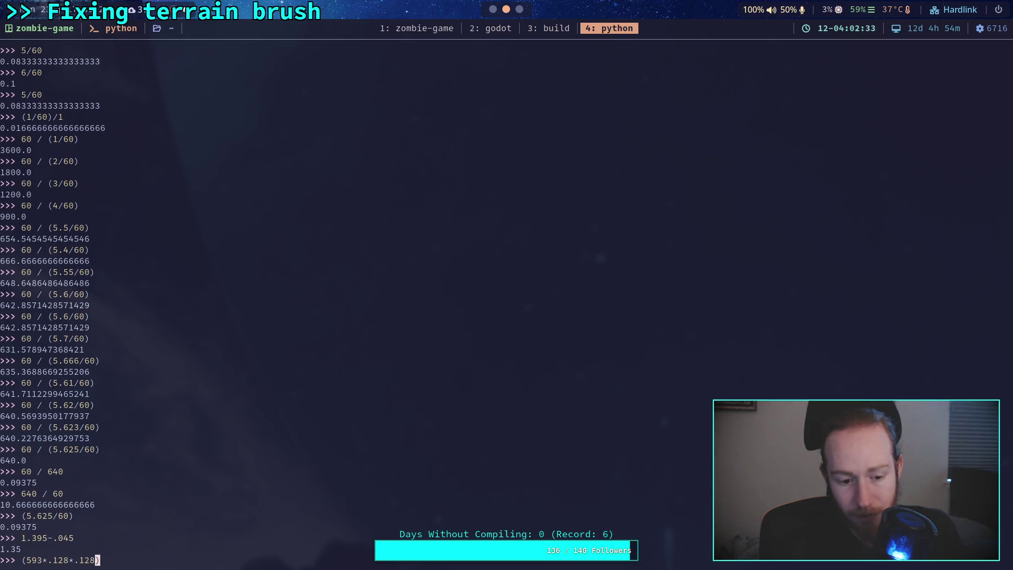
pyautogui.press('Return')
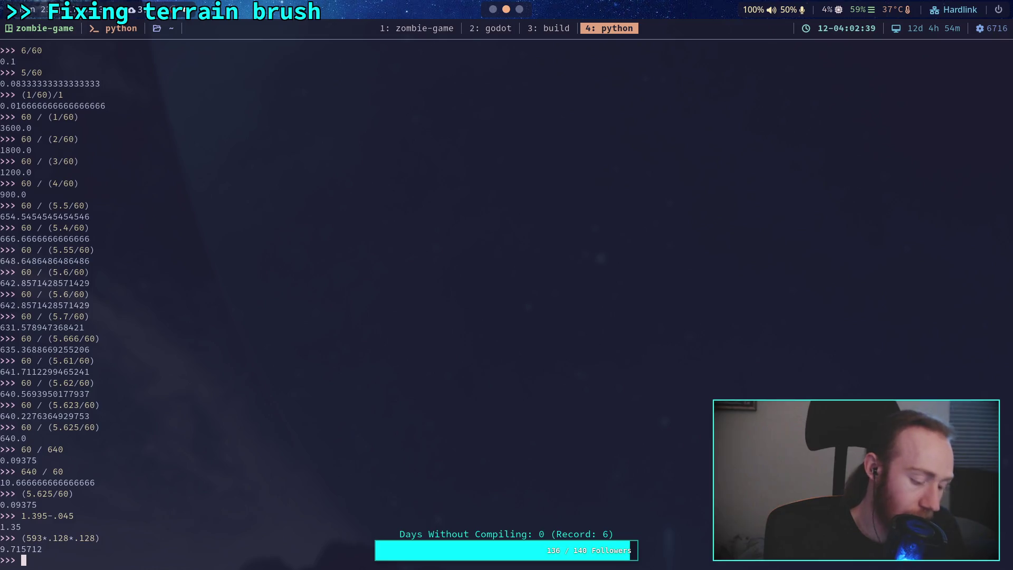
pyautogui.press('super+2')
# - Zoom out over the whole island terrain, then tilt toward the coloured town blocks
pyautogui.scroll(5, 385, 294)
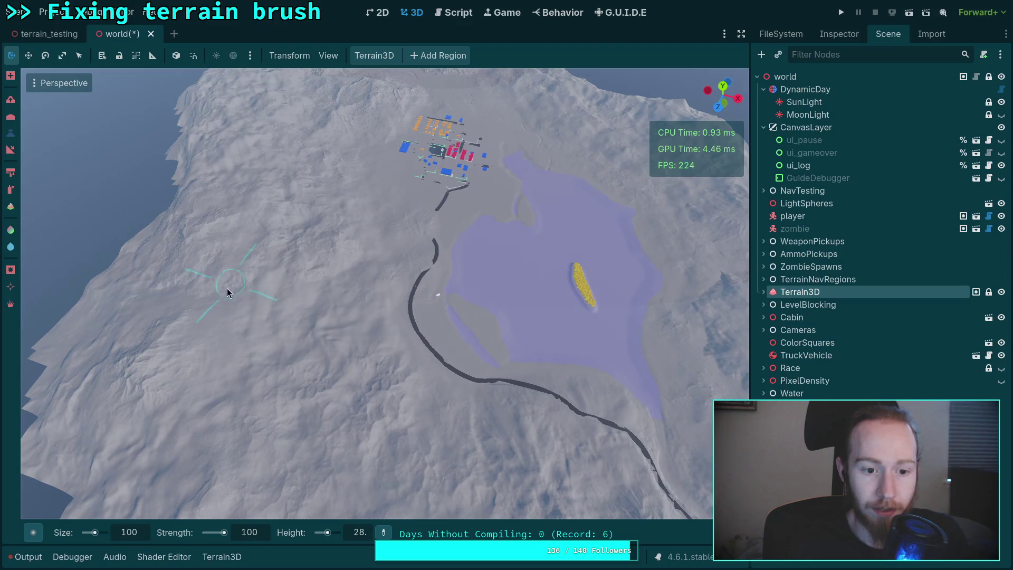
pyautogui.scroll(-6, 220, 385)
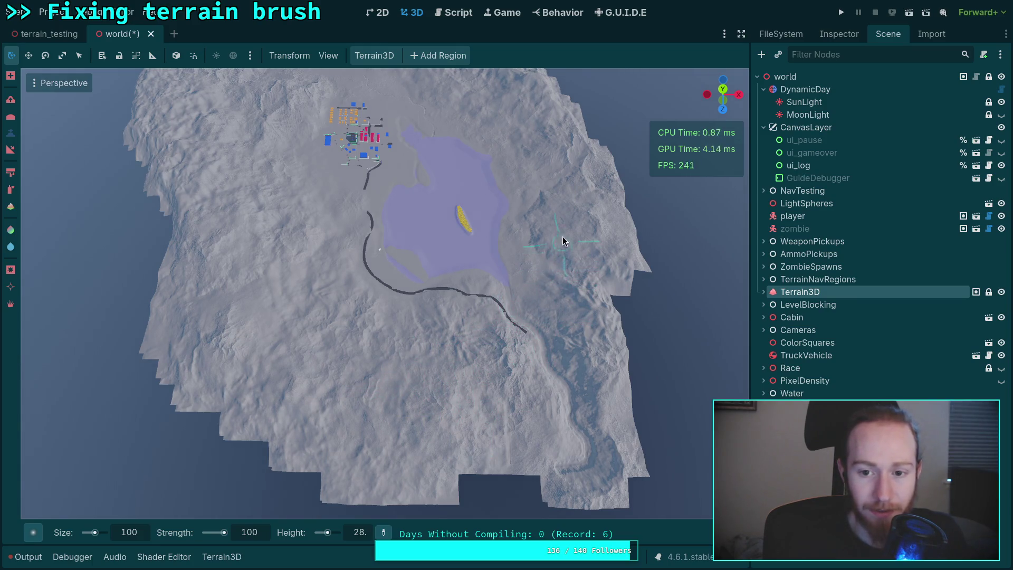
pyautogui.scroll(6, 563, 236)
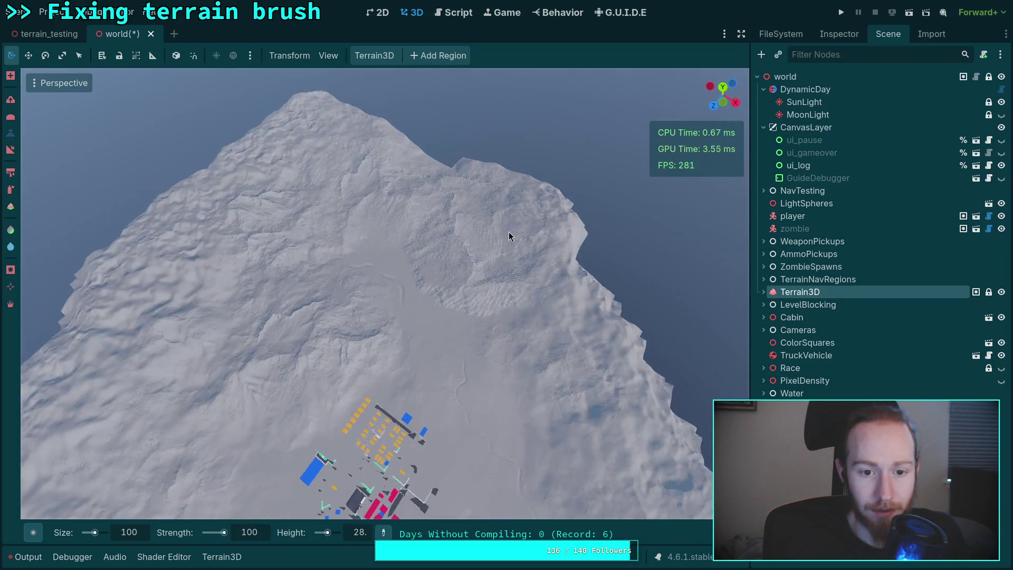